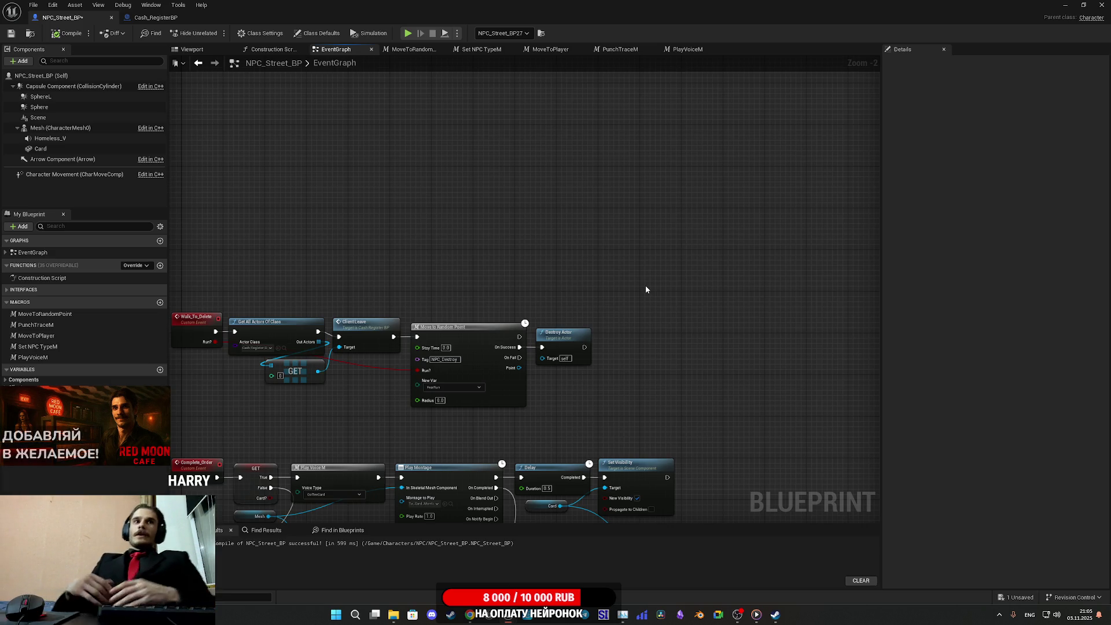
Pan and zoom NPC_Street_BP's EventGraph to inspect the Complete_Order and Walk_To_Delete logic.
mouse_move(646, 289)
mouse_down()
mouse_move(647, 234)
mouse_move(626, 209)
mouse_up()
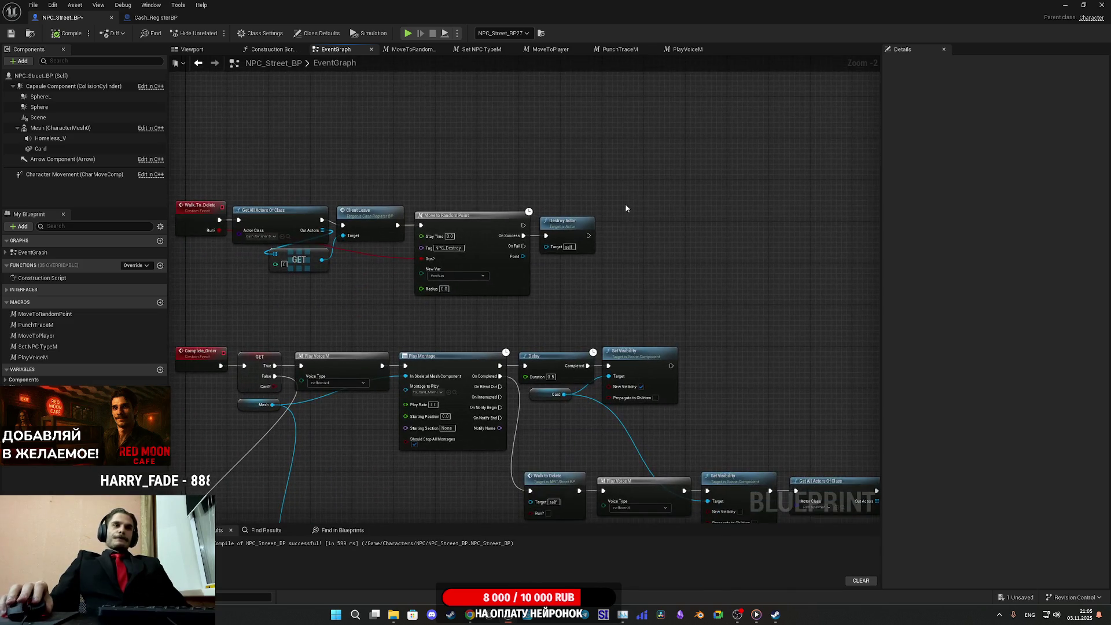
scroll(678, 255, down, 3)
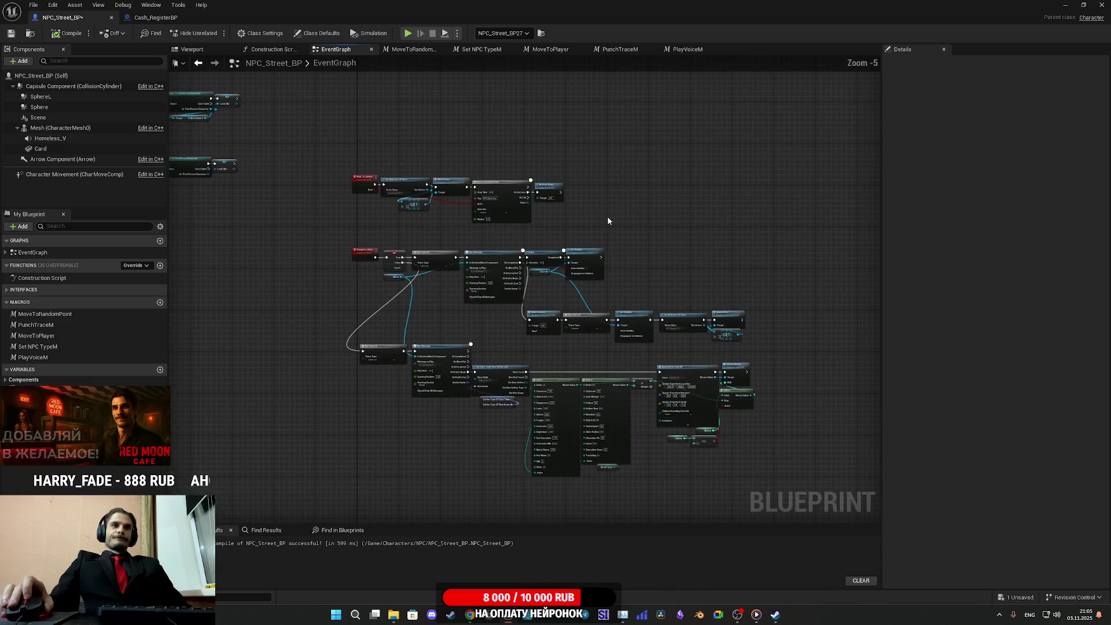
mouse_move(607, 218)
mouse_down()
mouse_move(630, 245)
mouse_move(682, 267)
mouse_up()
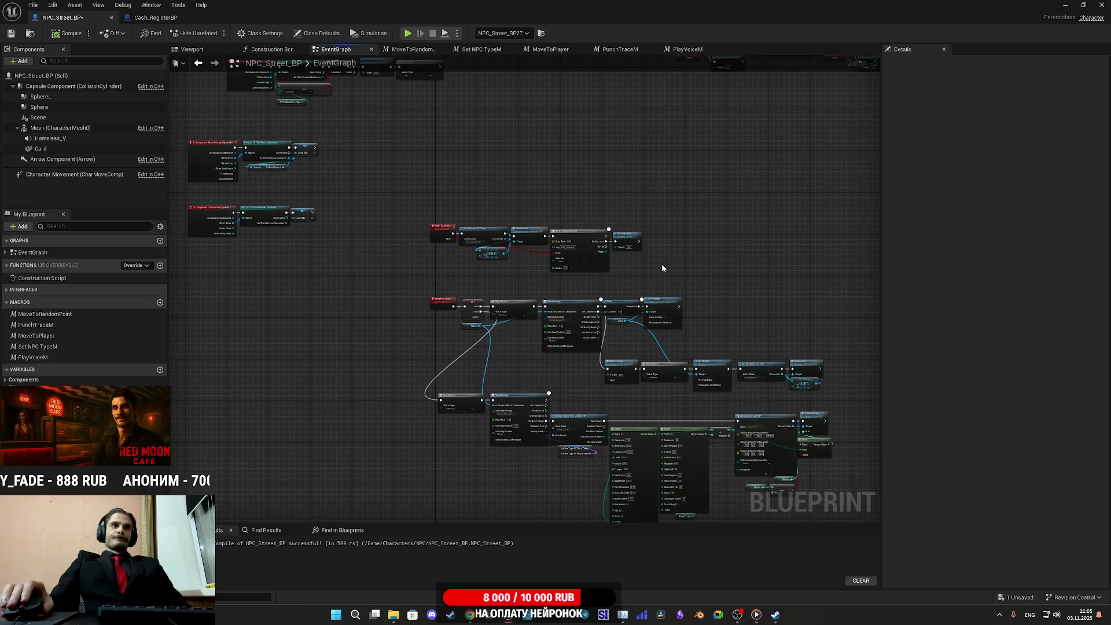
scroll(662, 263, up, 3)
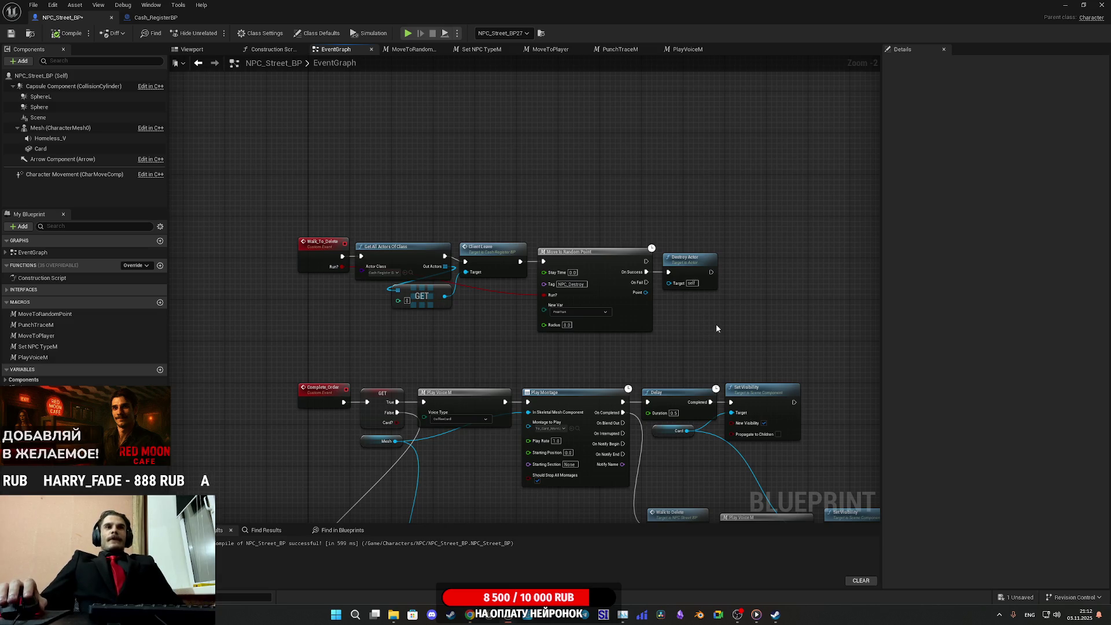
scroll(794, 311, down, 2)
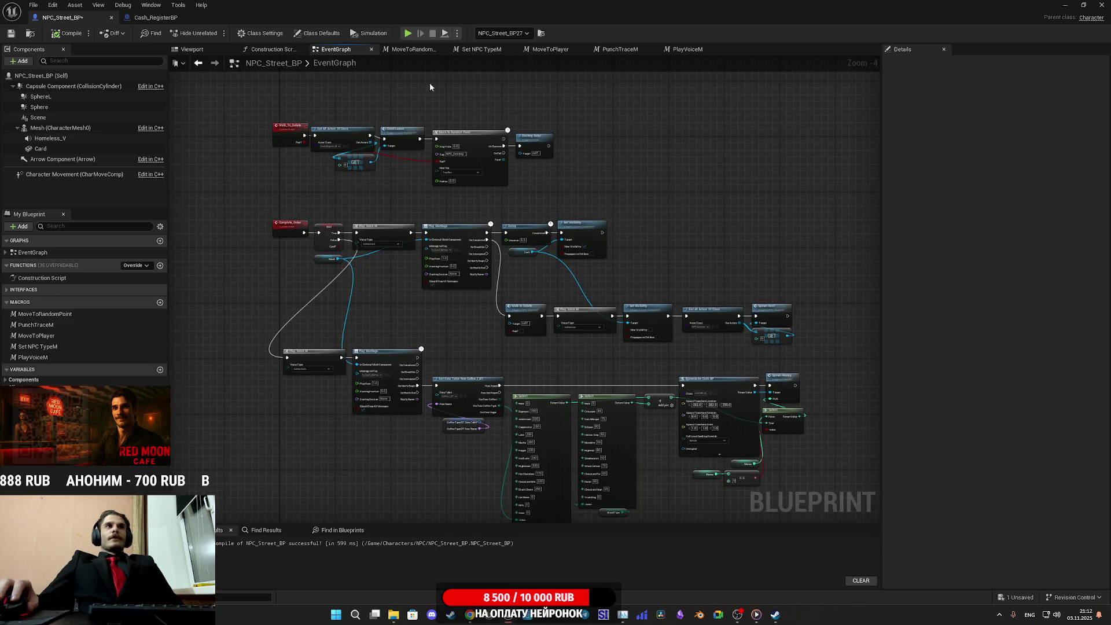
Switch to Cash_RegisterBP and pan its EventGraph to the Complete Order call.
click(154, 18)
mouse_move(591, 294)
mouse_down()
mouse_move(446, 283)
mouse_move(751, 332)
mouse_up()
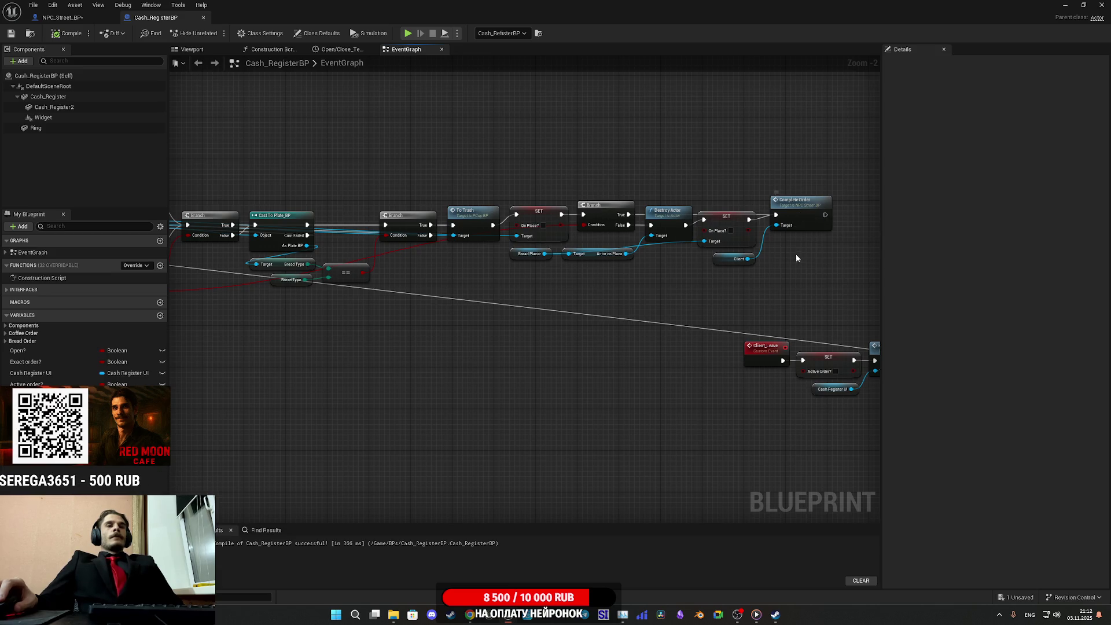
Pan past Client_Leave and Event Use, zooming in on the Branch-to-Spawn Next nodes.
drag(782, 254, 675, 249)
scroll(564, 318, down, 3)
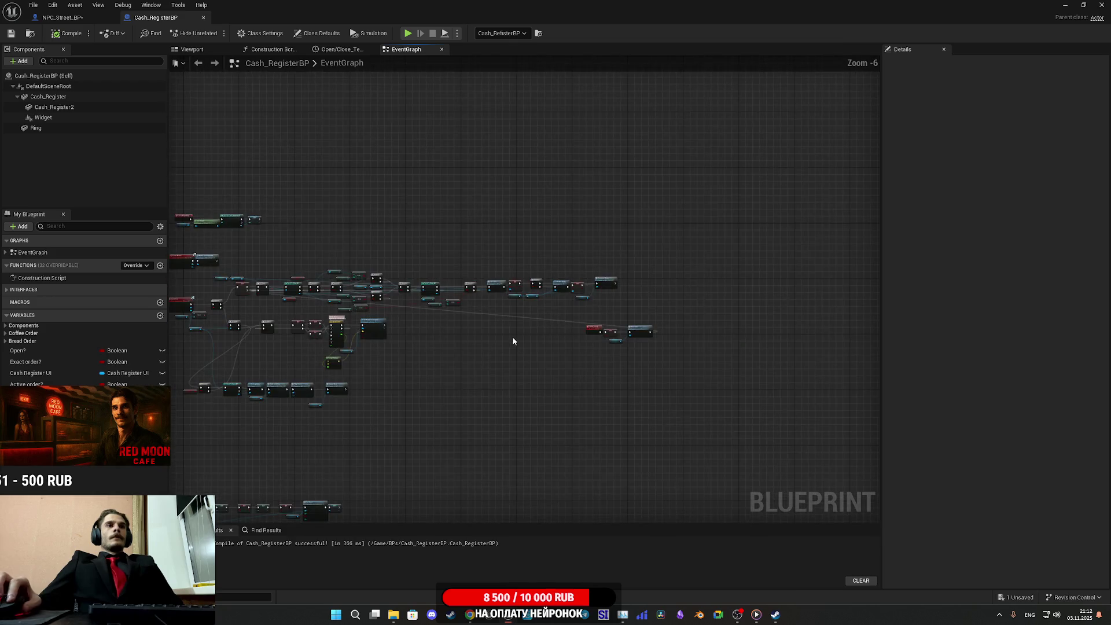
scroll(554, 330, up, 1)
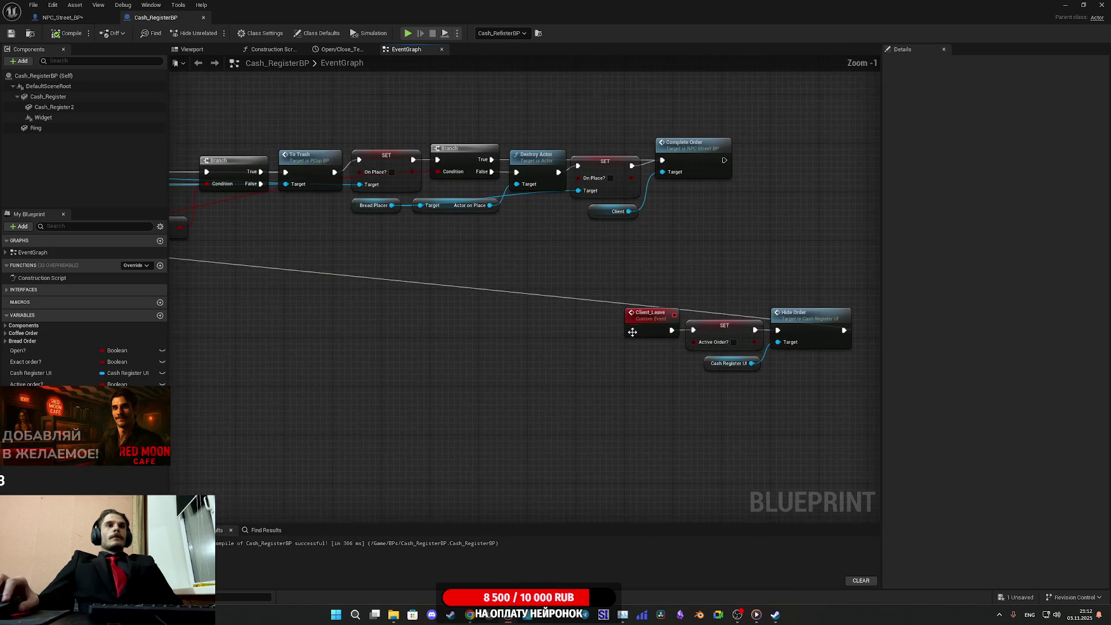
scroll(432, 347, up, 1)
mouse_move(433, 348)
mouse_down()
mouse_move(368, 383)
mouse_move(272, 383)
mouse_move(288, 286)
mouse_up()
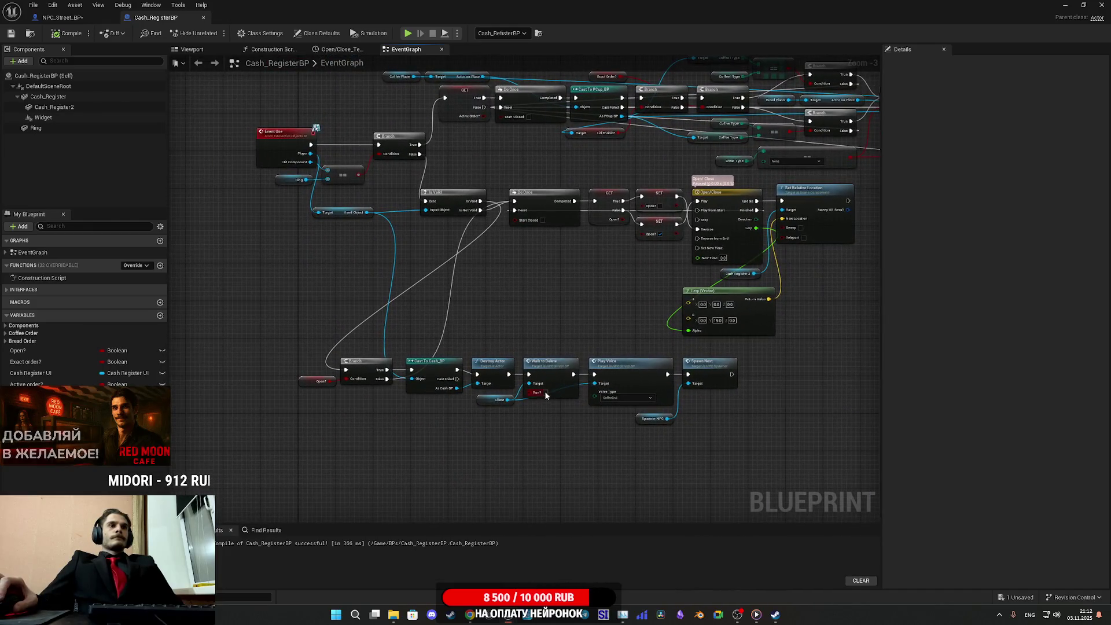
scroll(558, 393, up, 2)
mouse_move(558, 394)
mouse_down()
mouse_move(457, 393)
mouse_move(580, 389)
mouse_up()
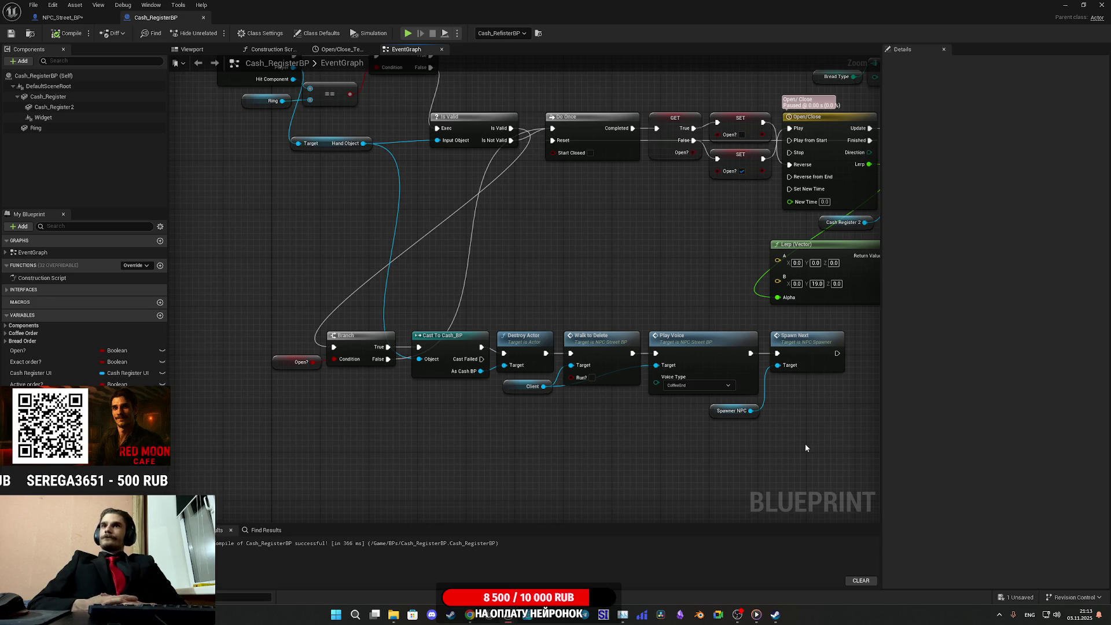
Inspect Set Relative Location, select Play Voice, Spawn Next and Spawner NPC, then view Coffee/Bread Type.
drag(800, 443, 677, 429)
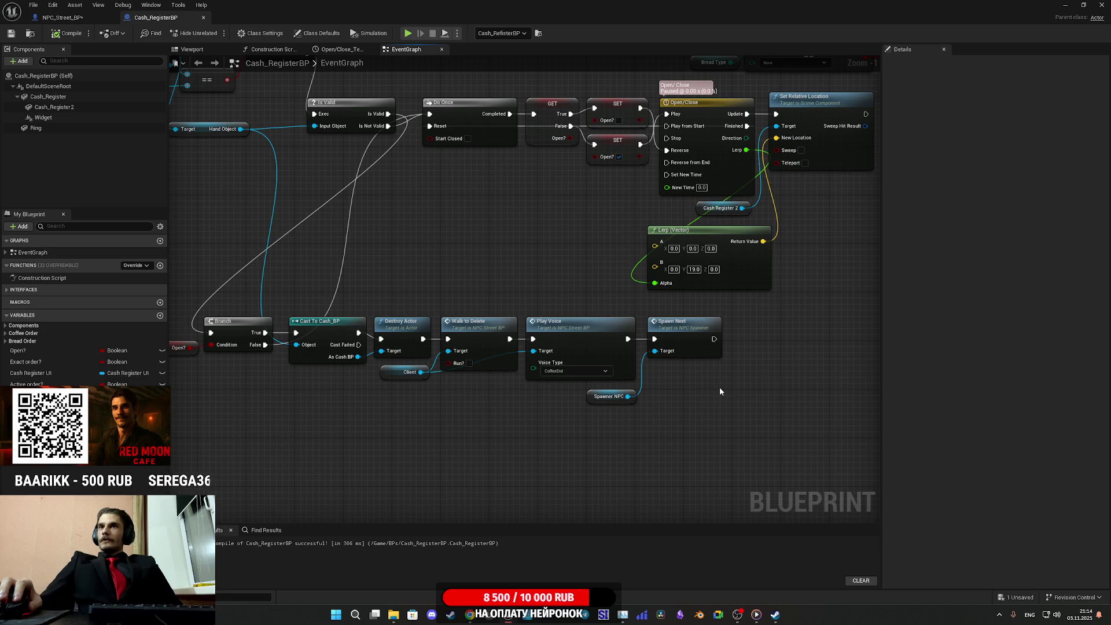
mouse_move(707, 458)
mouse_down()
mouse_move(652, 419)
mouse_move(718, 410)
mouse_move(530, 319)
mouse_move(621, 344)
mouse_move(758, 486)
mouse_up()
mouse_move(734, 441)
mouse_down()
mouse_move(646, 363)
mouse_move(741, 397)
mouse_up()
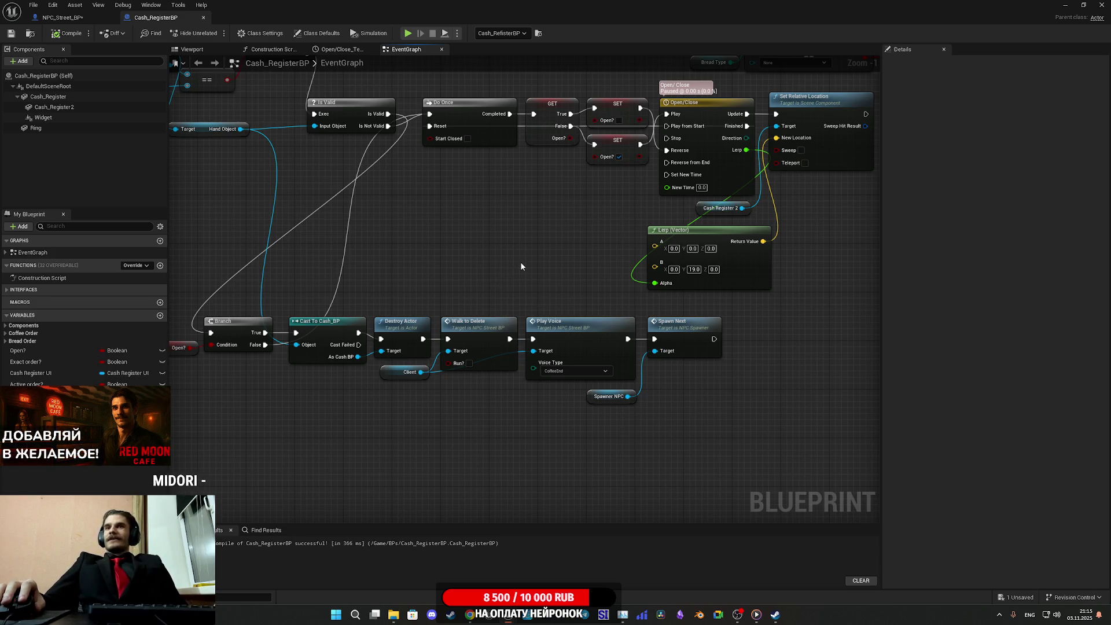
drag(521, 244, 371, 298)
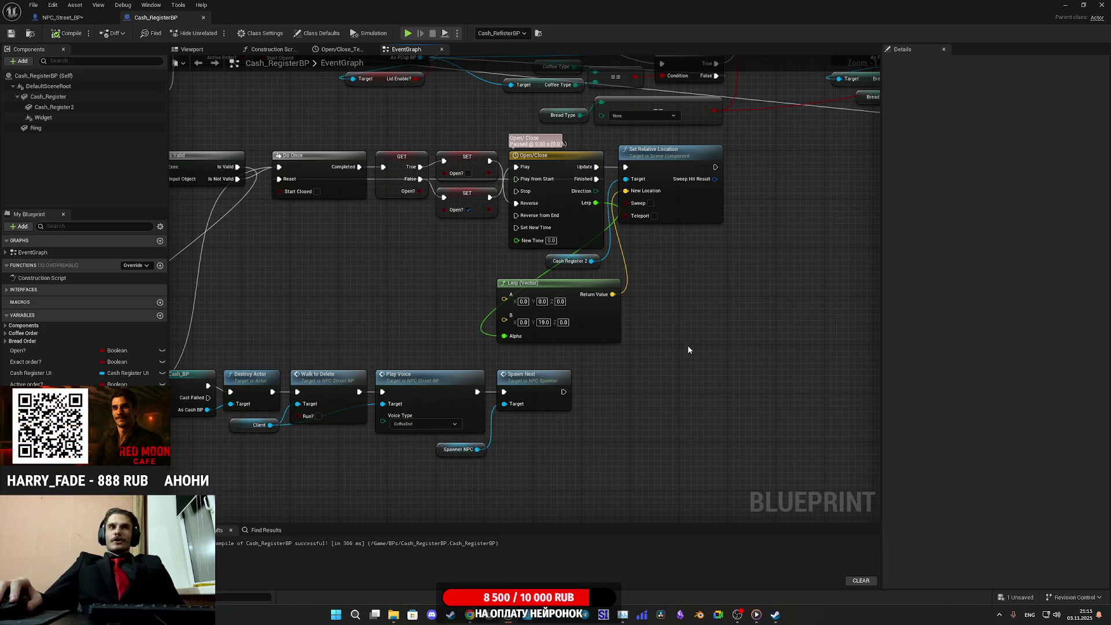
drag(690, 347, 603, 320)
click(719, 347)
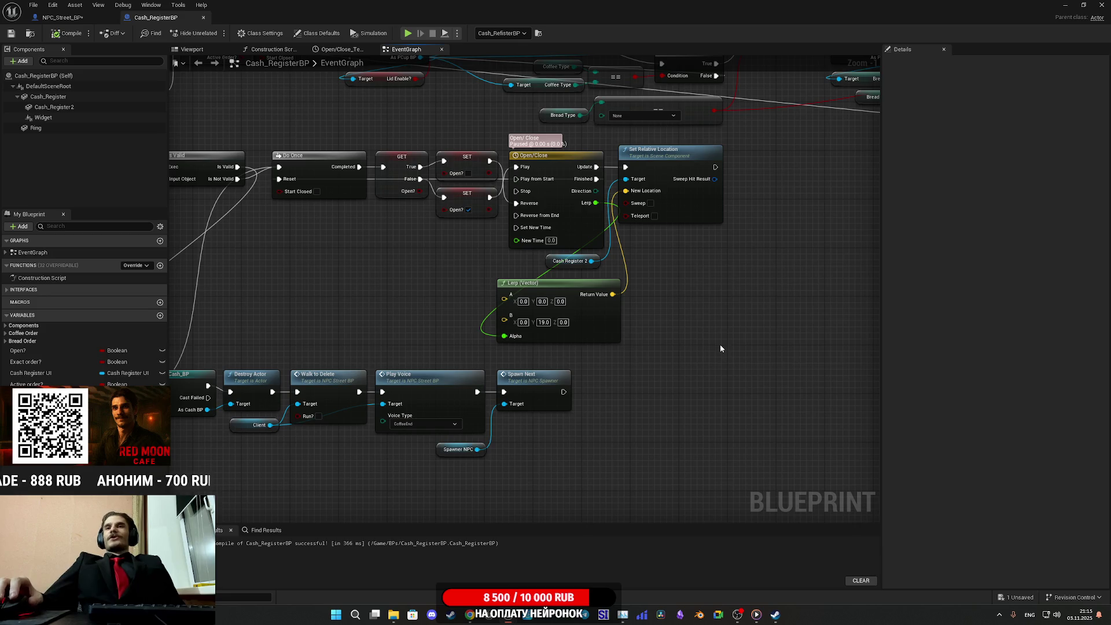
drag(677, 340, 605, 300)
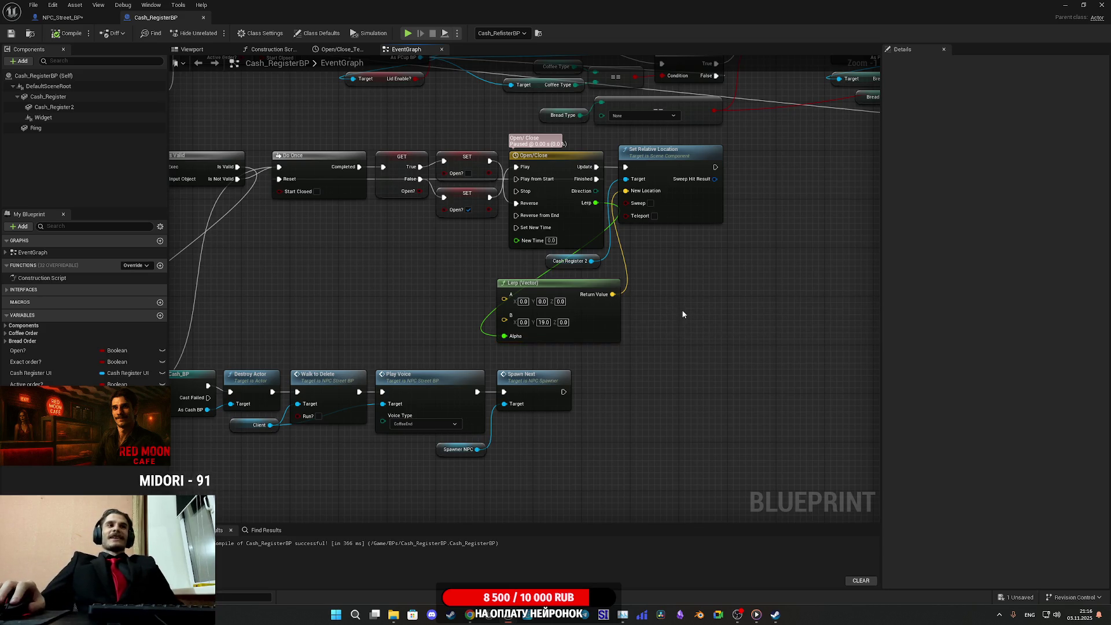
click(666, 298)
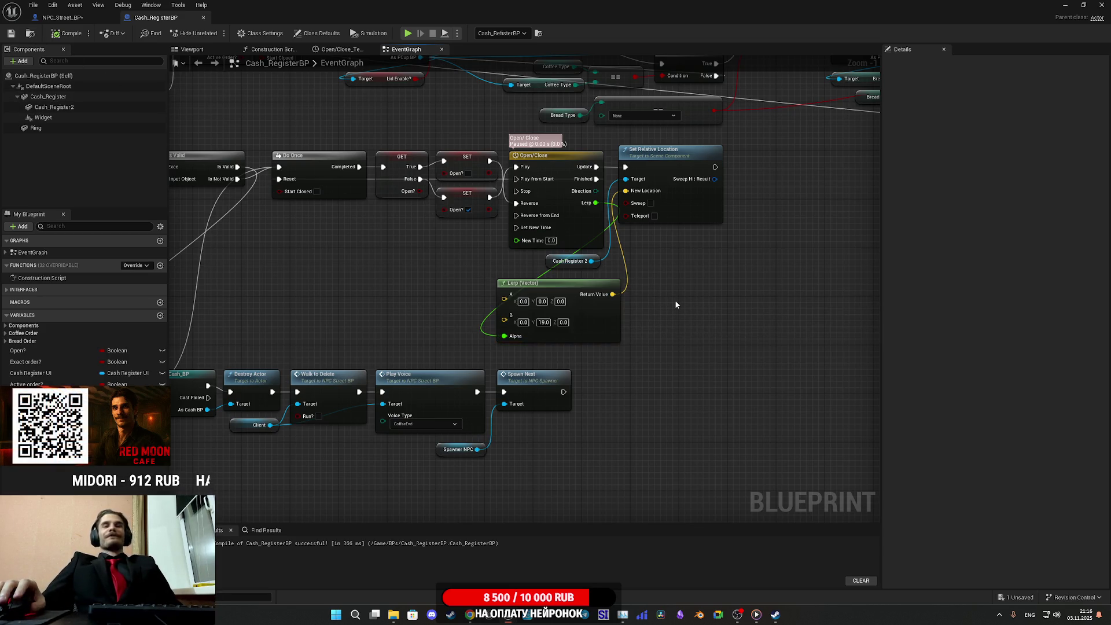